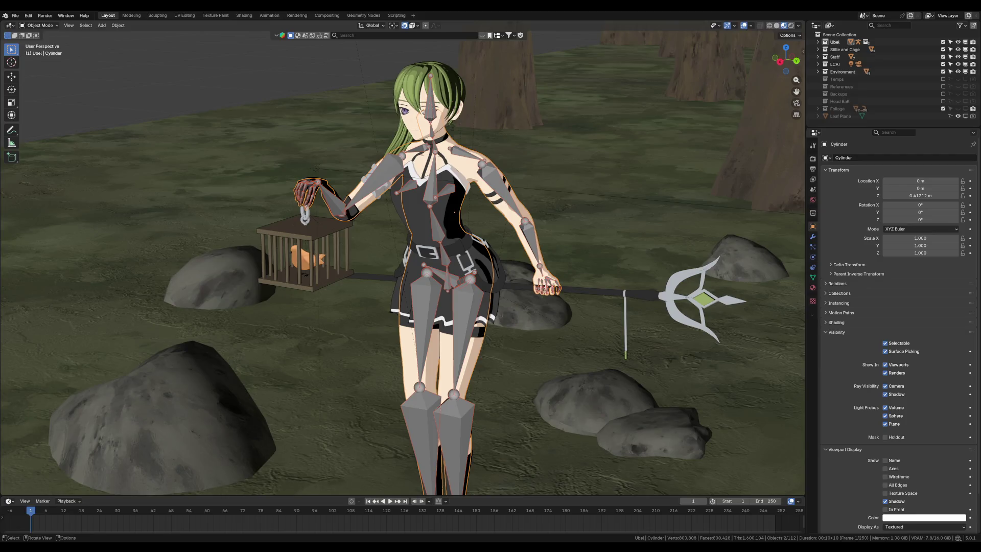
# Put the Cylinder mesh in Weight Paint mode, showing upper_arm.L weights with brush weight and strength 1.000
pyautogui.click(813, 145)
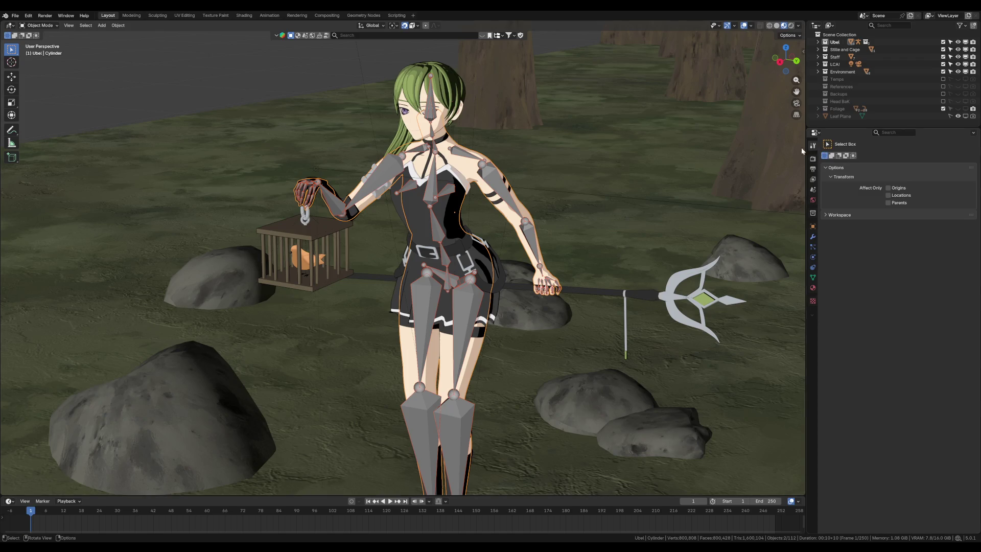
pyautogui.hotkey('ctrl', 'Tab')
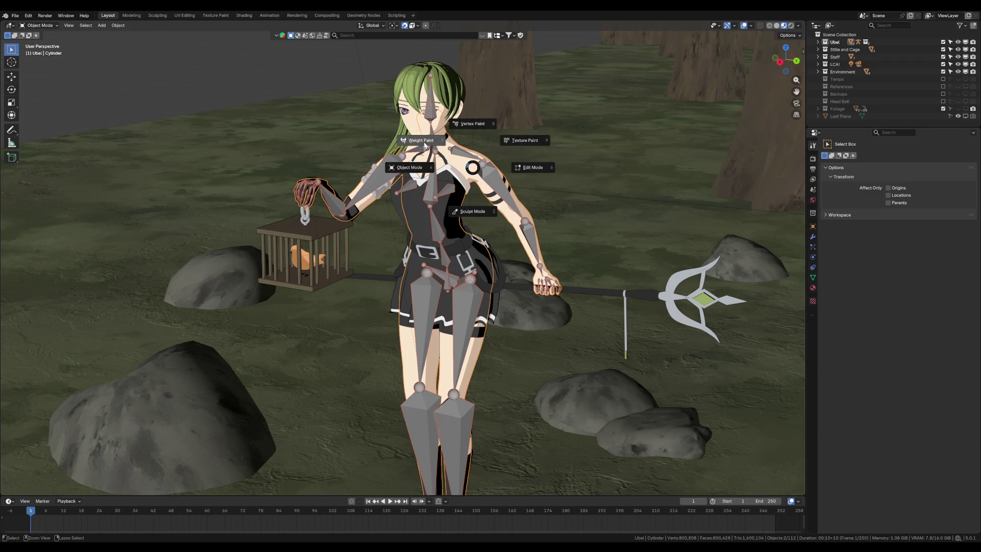
pyautogui.click(406, 142)
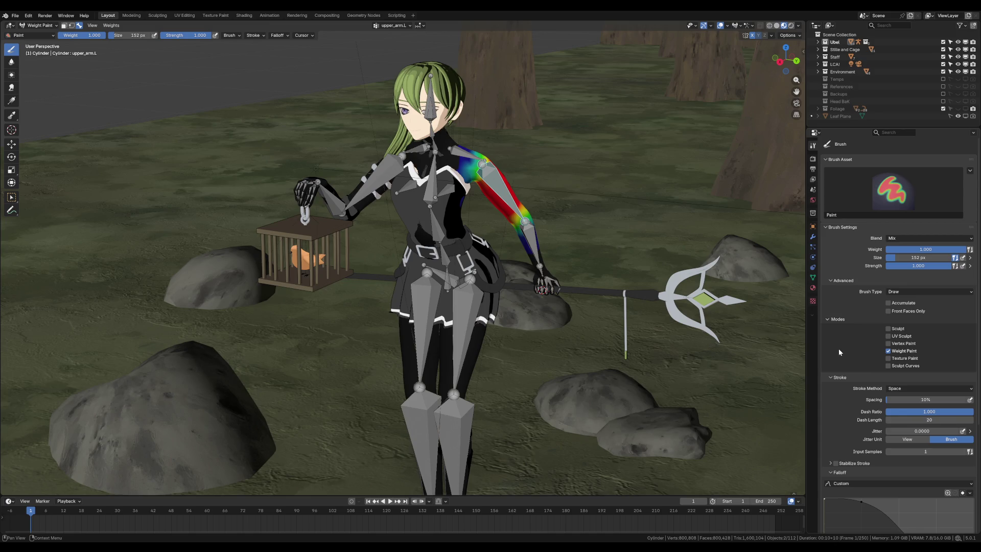
pyautogui.scroll(-5, 832, 377)
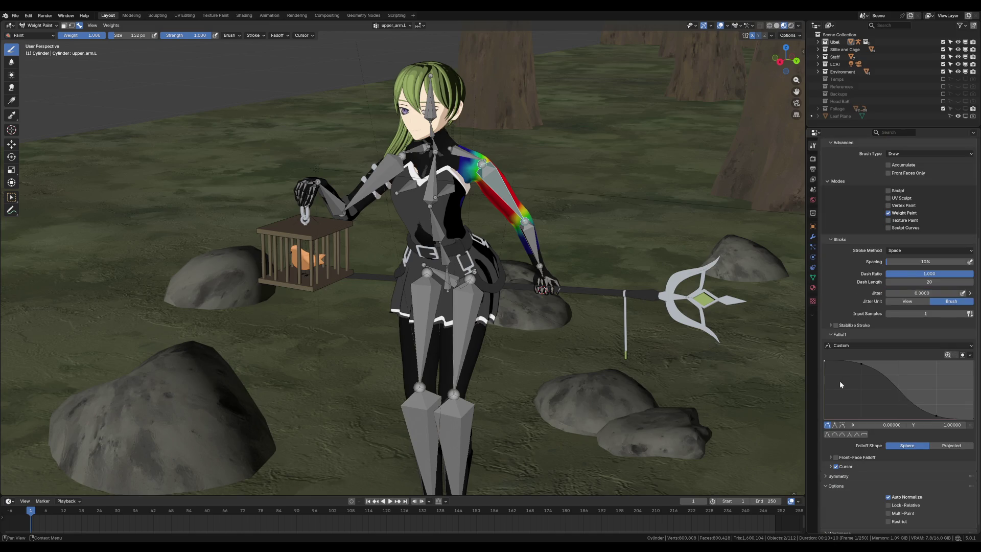
pyautogui.scroll(3, 842, 382)
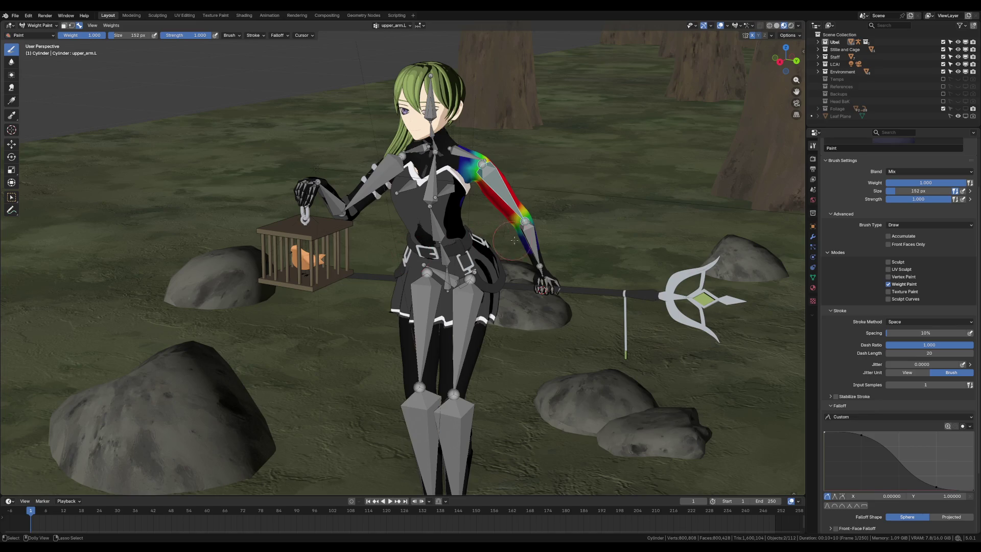
pyautogui.keyDown('ctrl'); pyautogui.click(532, 237); pyautogui.keyUp('ctrl')
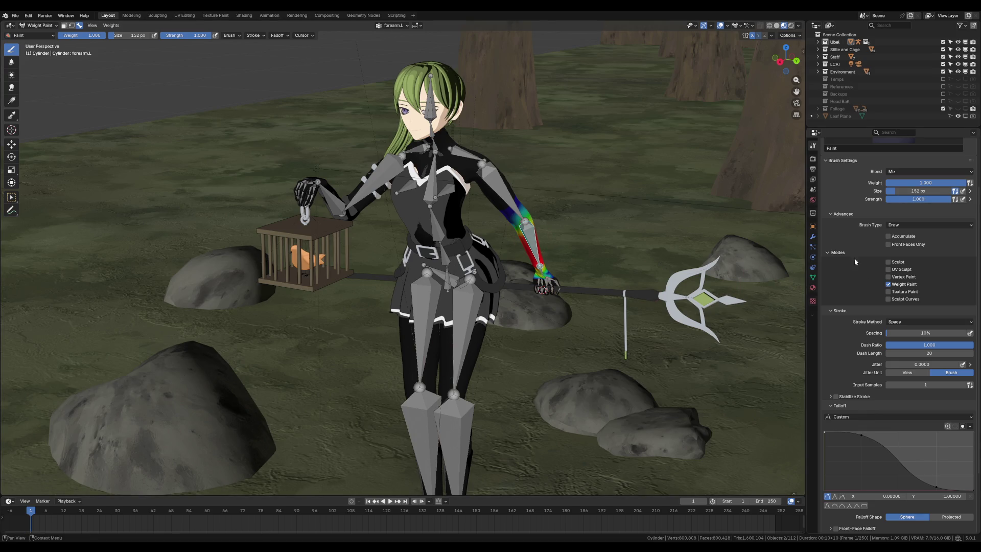
# Zoom the view to inspect the forearm.L weights blending from red mid-forearm to green and blue
pyautogui.scroll(-3, 859, 250)
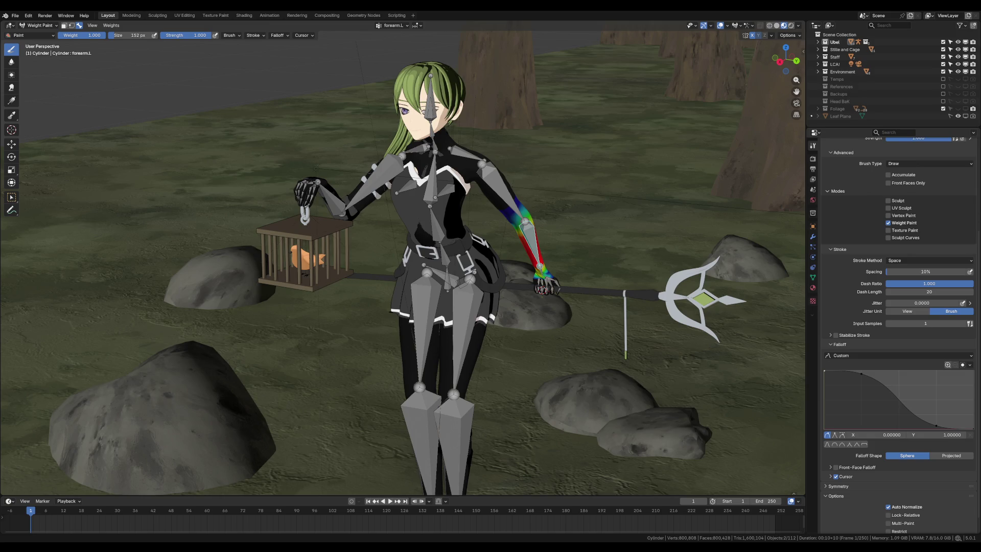
# Rotate the forearm.L pose bone to check deformation, then paint more weight onto the forearm
pyautogui.press('r')
pyautogui.press('Return')
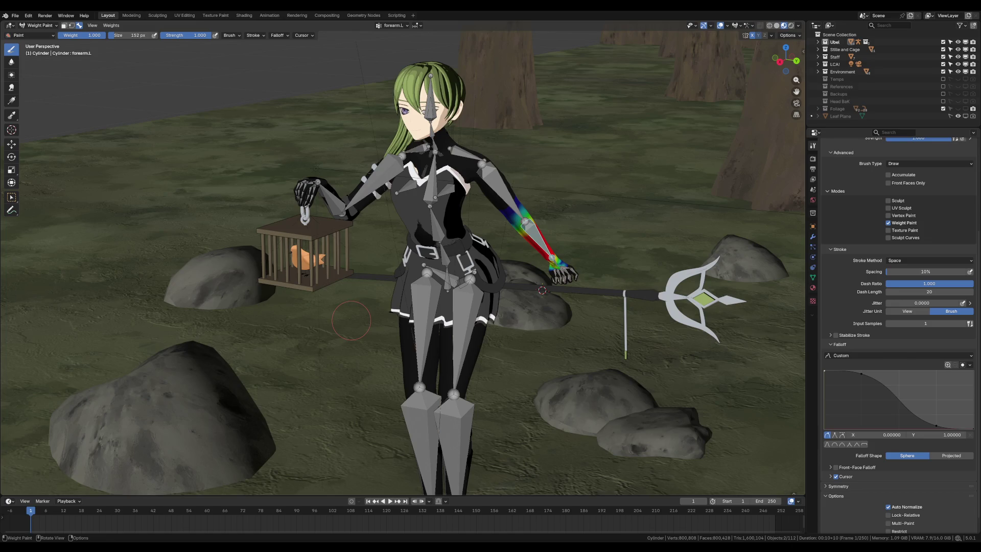
pyautogui.moveTo(516, 217); pyautogui.dragTo(562, 261)
# Undo the forearm strokes and pose changes to bring back the upper_arm.L weights on the arm
pyautogui.hotkey('ctrl', 'z')
pyautogui.moveTo(542, 290)
pyautogui.mouseDown(button='middle')
pyautogui.moveTo(538, 299)
pyautogui.moveTo(350, 313)
pyautogui.mouseUp(button='middle')
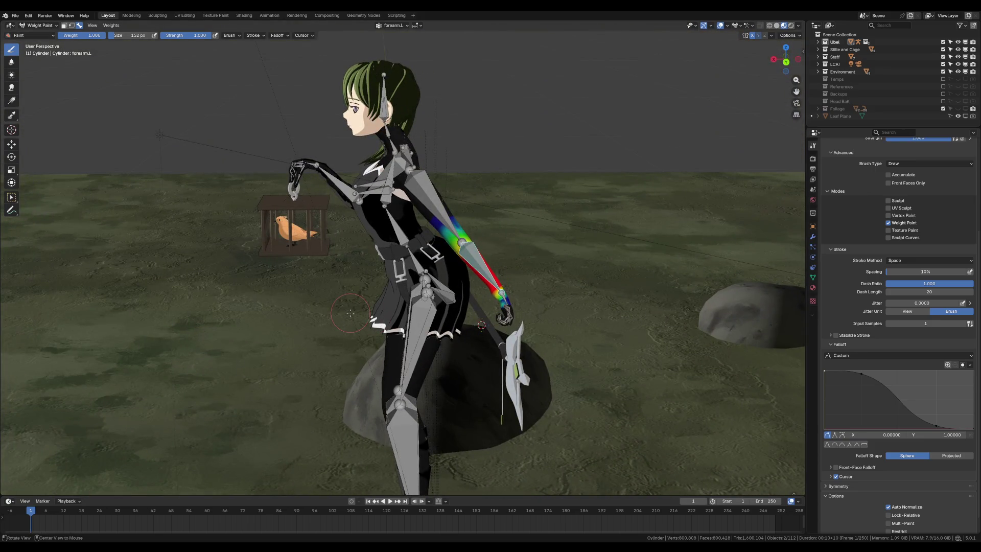
pyautogui.hotkey('ctrl', 'z')
pyautogui.hotkey('ctrl', 'z')
pyautogui.hotkey('ctrl', 'z')
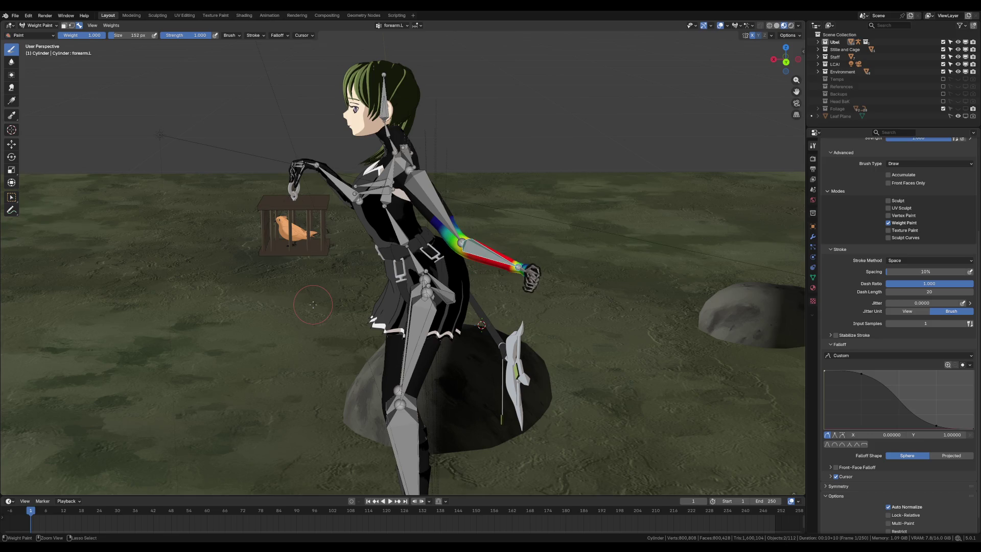
pyautogui.hotkey('ctrl', 'z')
pyautogui.moveTo(314, 305); pyautogui.dragTo(368, 301, button='middle')
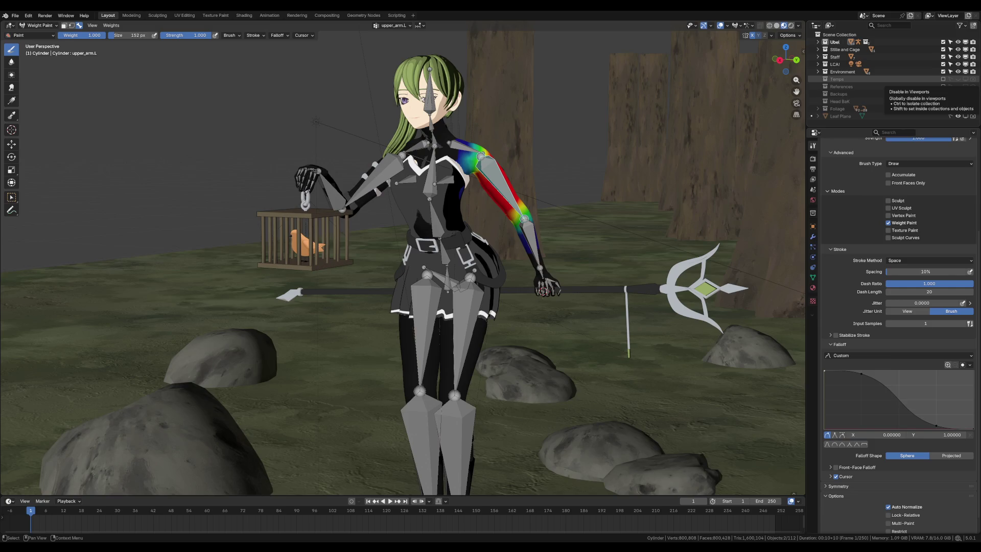
pyautogui.rightClick(256, 92)
pyautogui.press('F3')
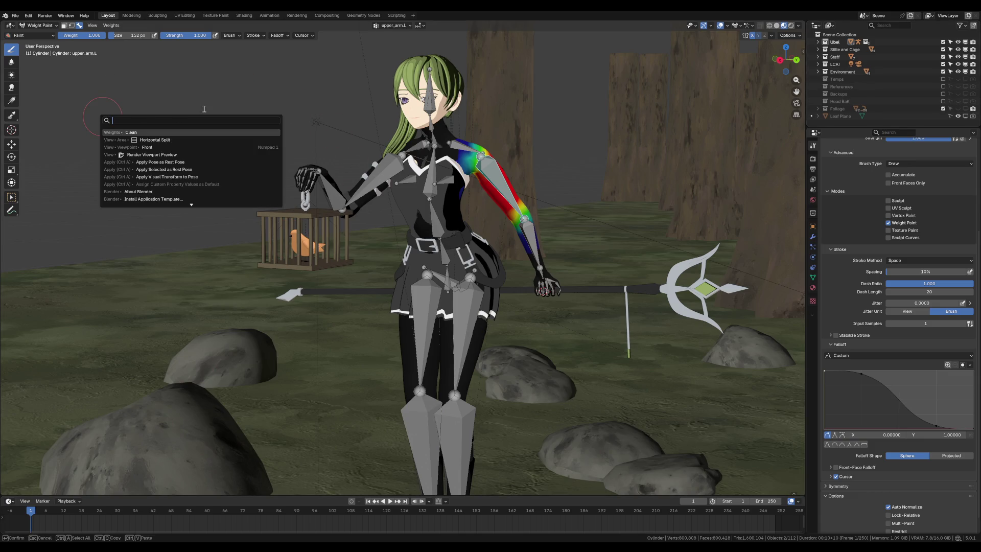
pyautogui.write('alt r')
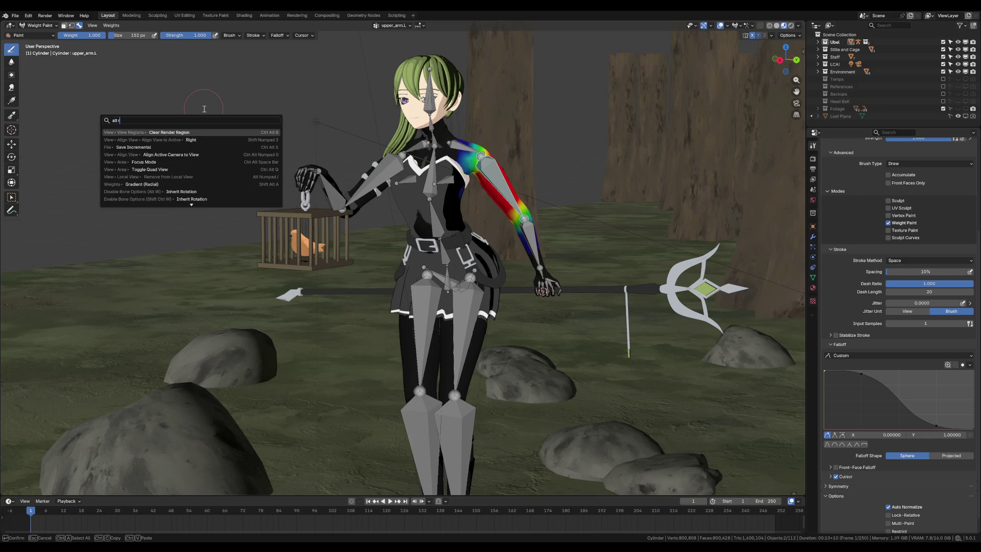
pyautogui.press('Down')
pyautogui.press('Down')
pyautogui.press('Down')
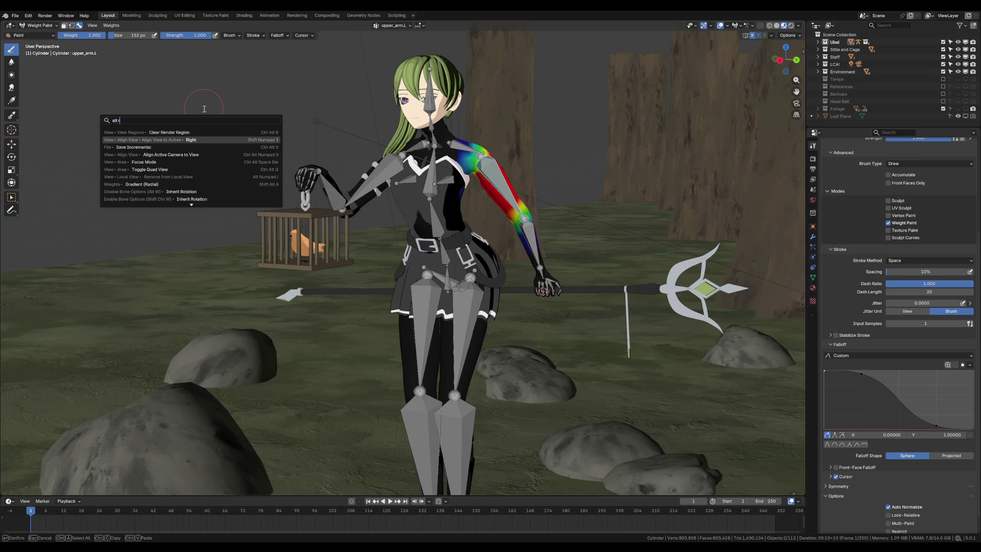
pyautogui.press('Down')
pyautogui.press('Down')
pyautogui.press('Down')
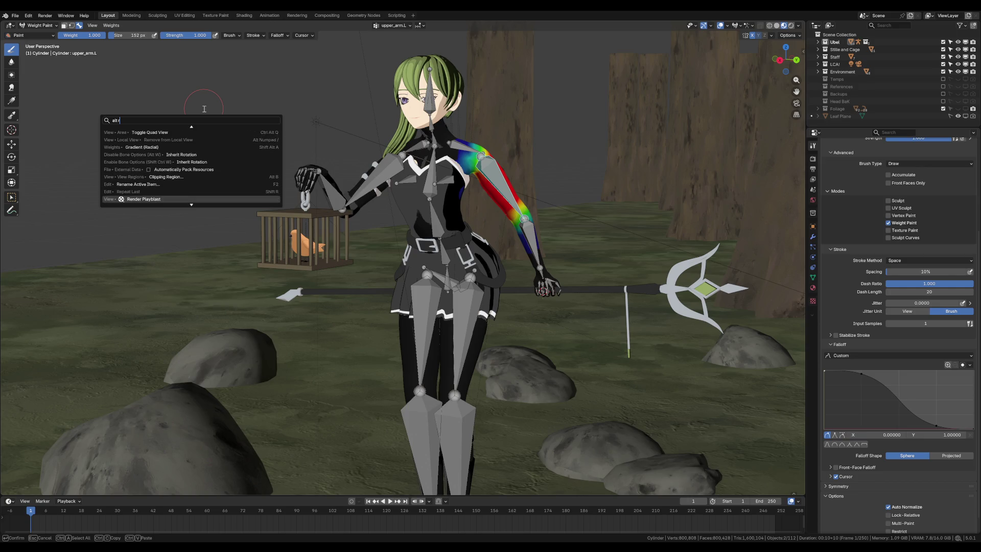
pyautogui.press('Down')
pyautogui.press('Down')
pyautogui.press('Down')
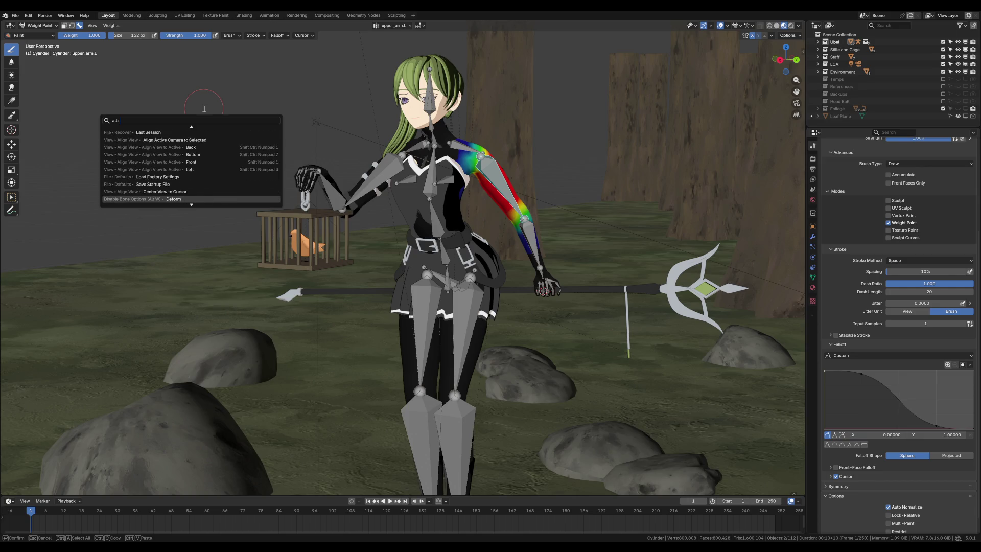
pyautogui.press('Down')
pyautogui.press('Down')
pyautogui.press('Down')
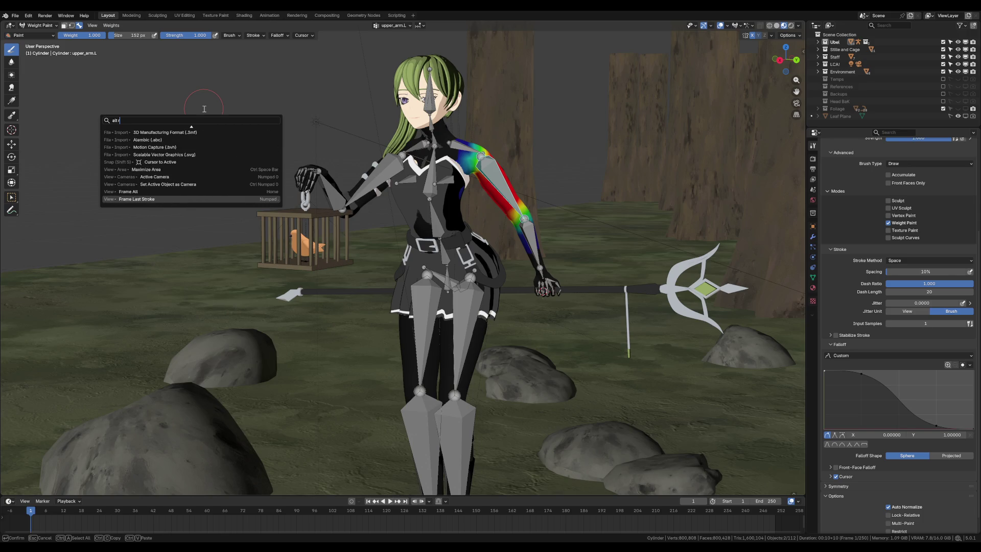
pyautogui.press('BackSpace')
pyautogui.press('BackSpace')
pyautogui.press('BackSpace')
pyautogui.write('reset')
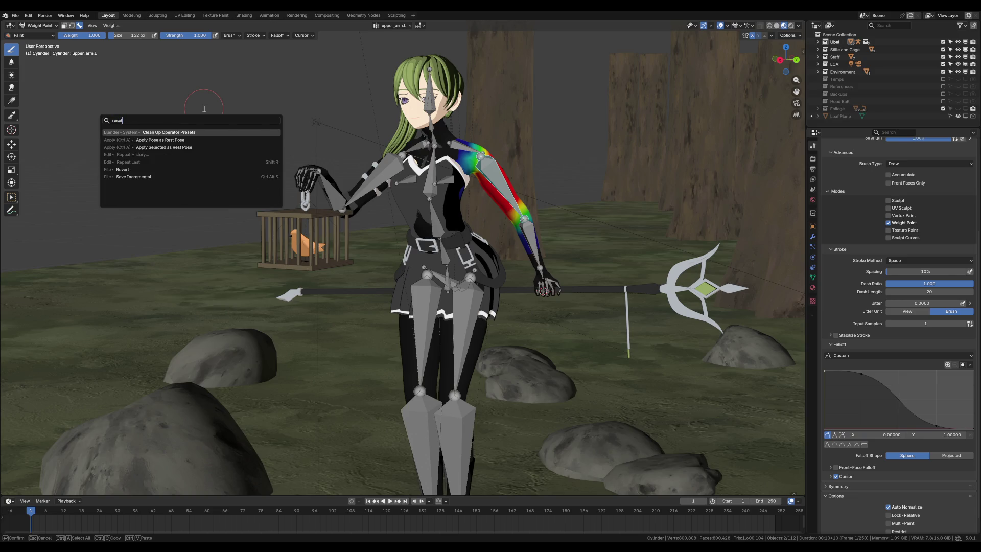
pyautogui.press('Down')
pyautogui.press('Down')
pyautogui.press('Down')
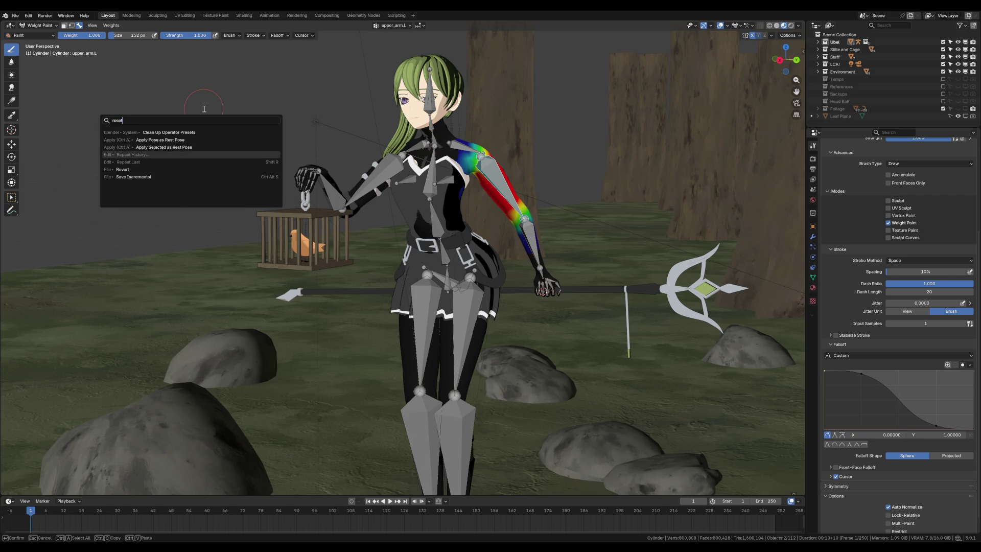
pyautogui.press('Up')
pyautogui.press('Up')
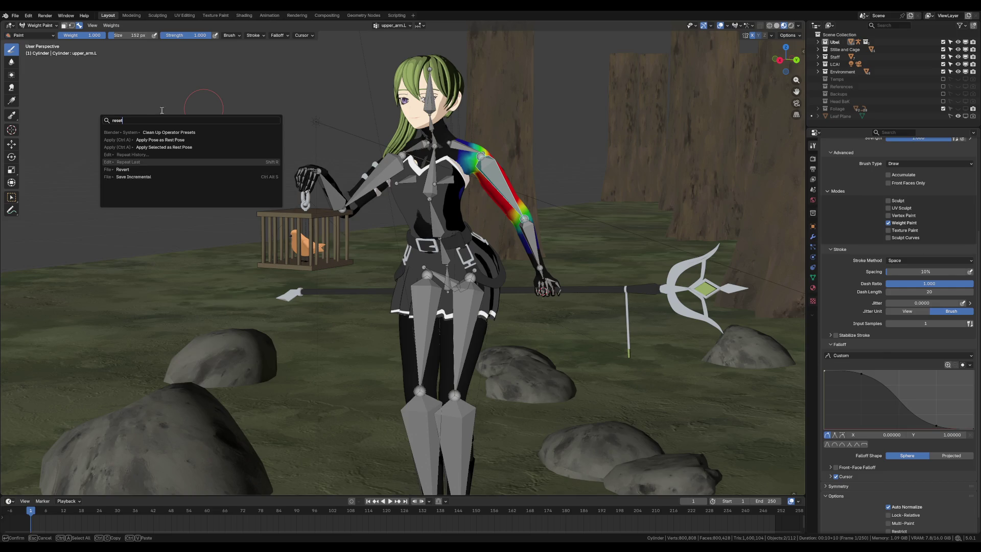
pyautogui.press('Escape')
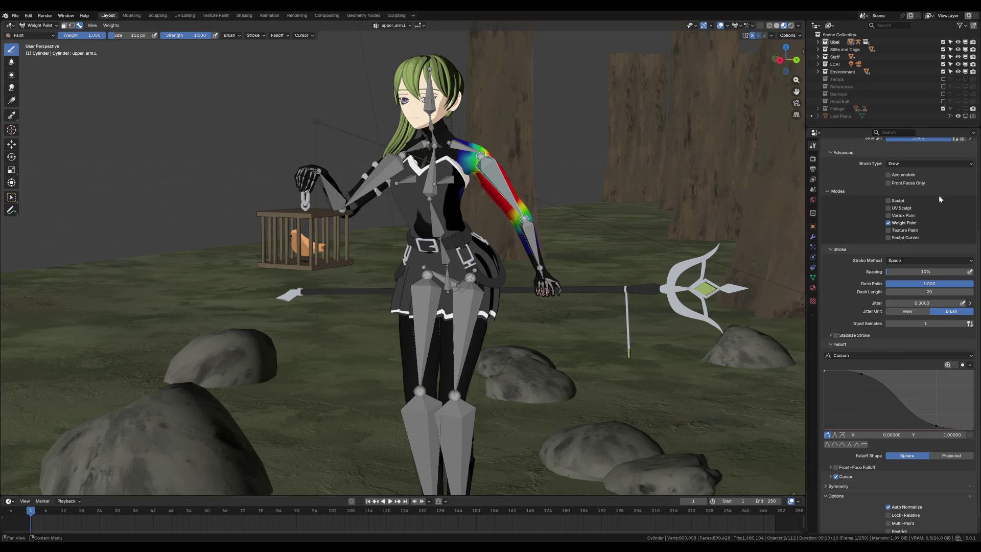
pyautogui.scroll(-10, 477, 212)
pyautogui.scroll(15, 330, 274)
pyautogui.scroll(-8, 330, 274)
pyautogui.scroll(8, 332, 274)
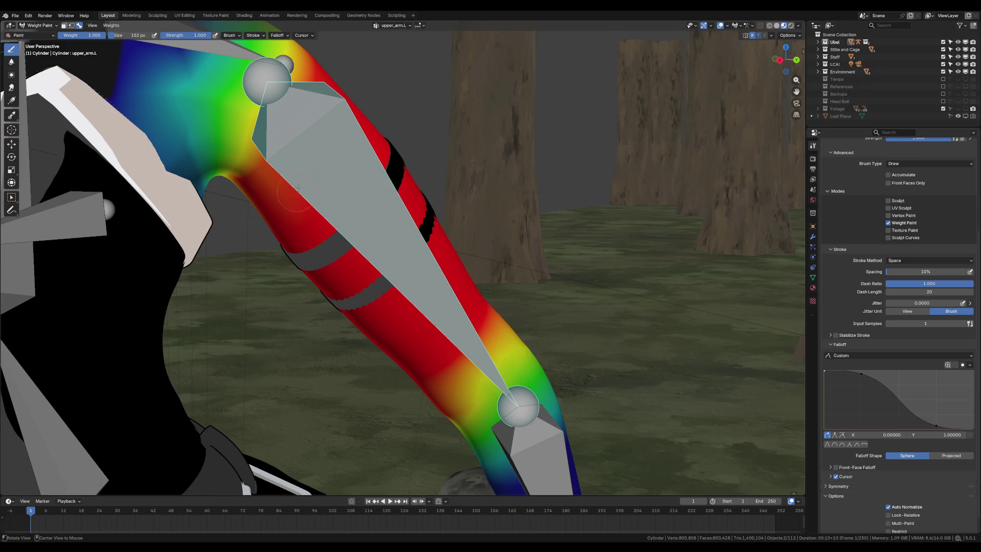
pyautogui.moveTo(334, 274); pyautogui.dragTo(319, 192, button='middle')
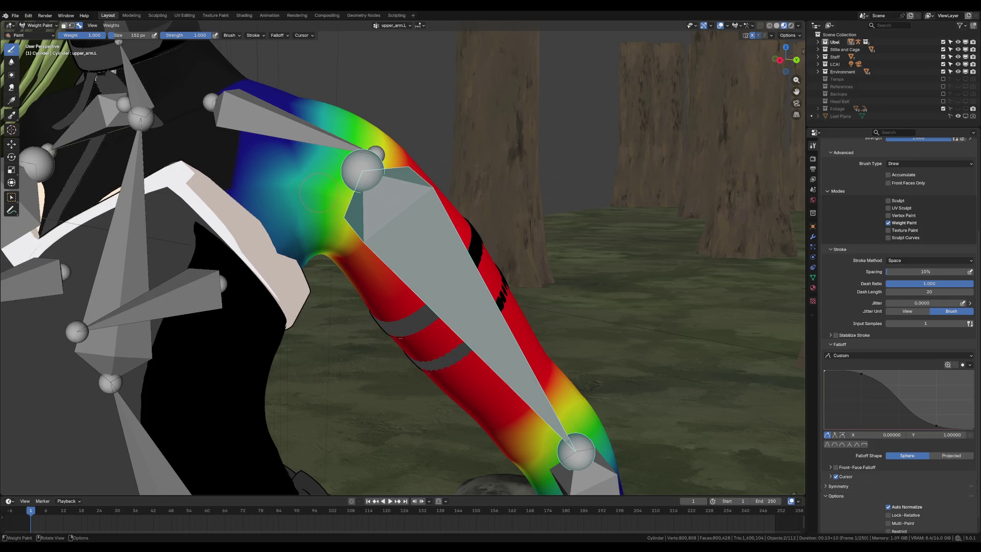